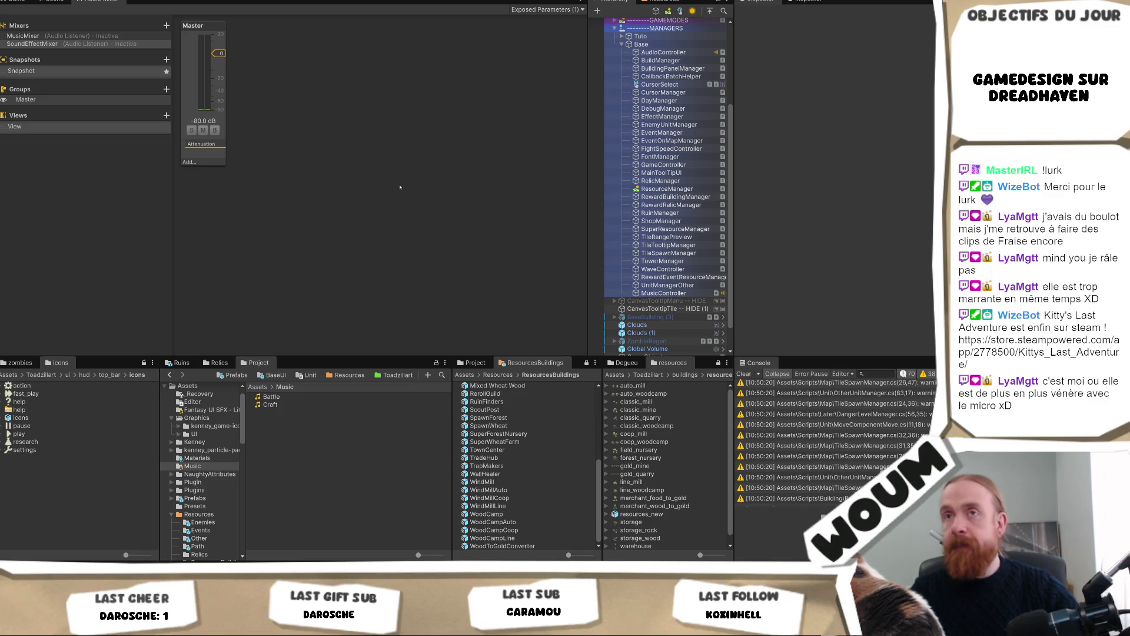
# Step: Switch the top-left panel from the Audio Mixer to the Game view showing the tilemap
pyautogui.click(40, 5)
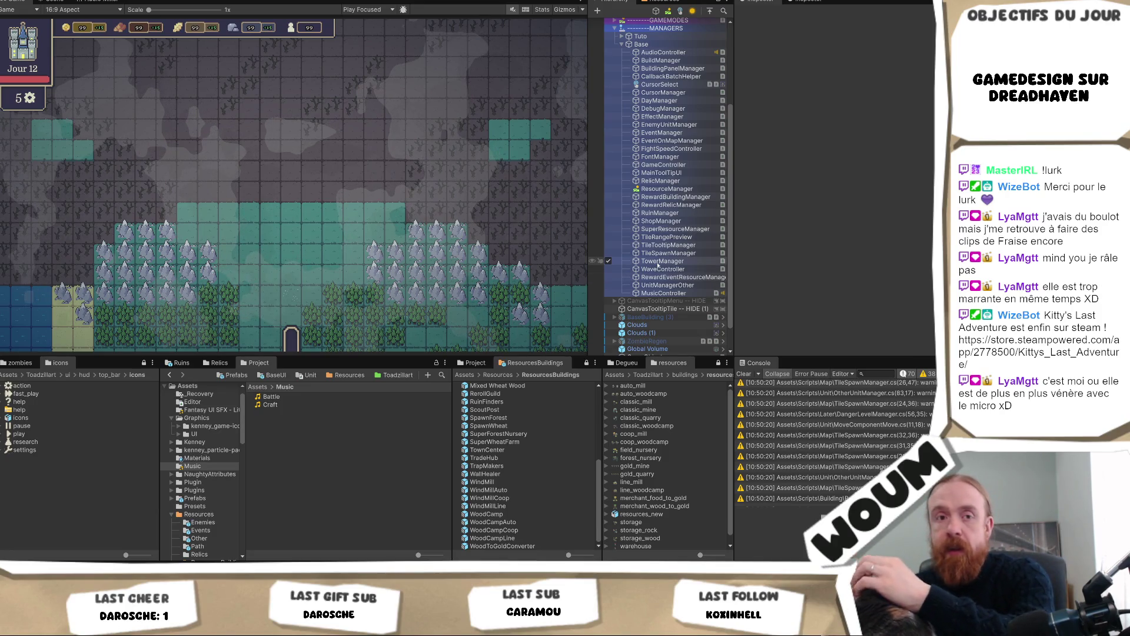
# Step: Select MusicController and review its Audio Source, dismissing the generator picker without choosing one
pyautogui.click(701, 292)
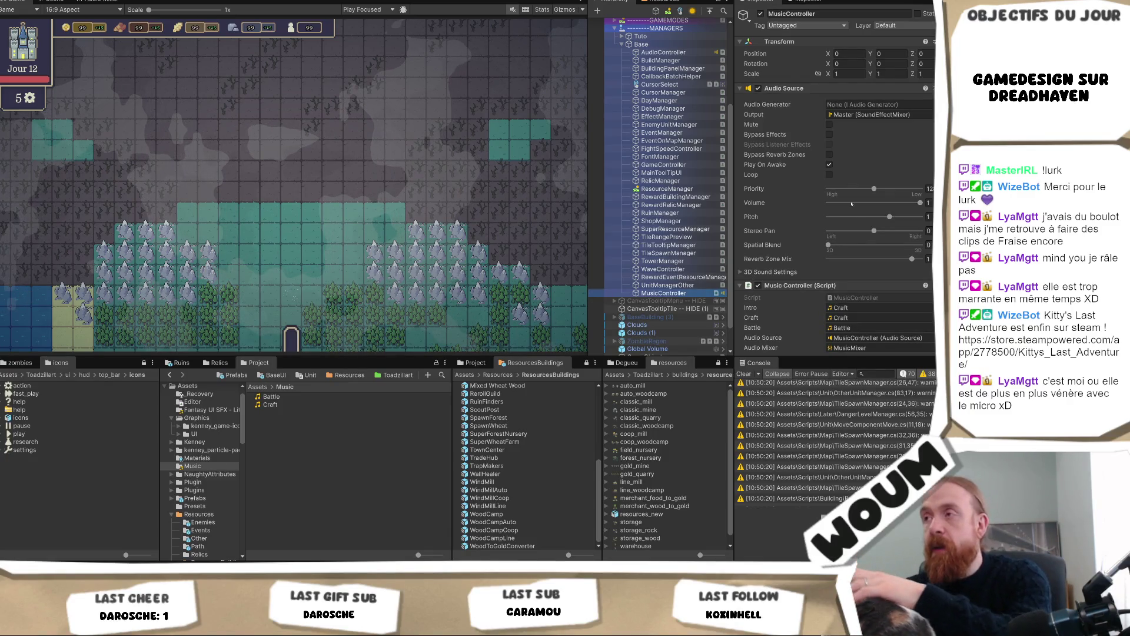
pyautogui.scroll(-2, 854, 218)
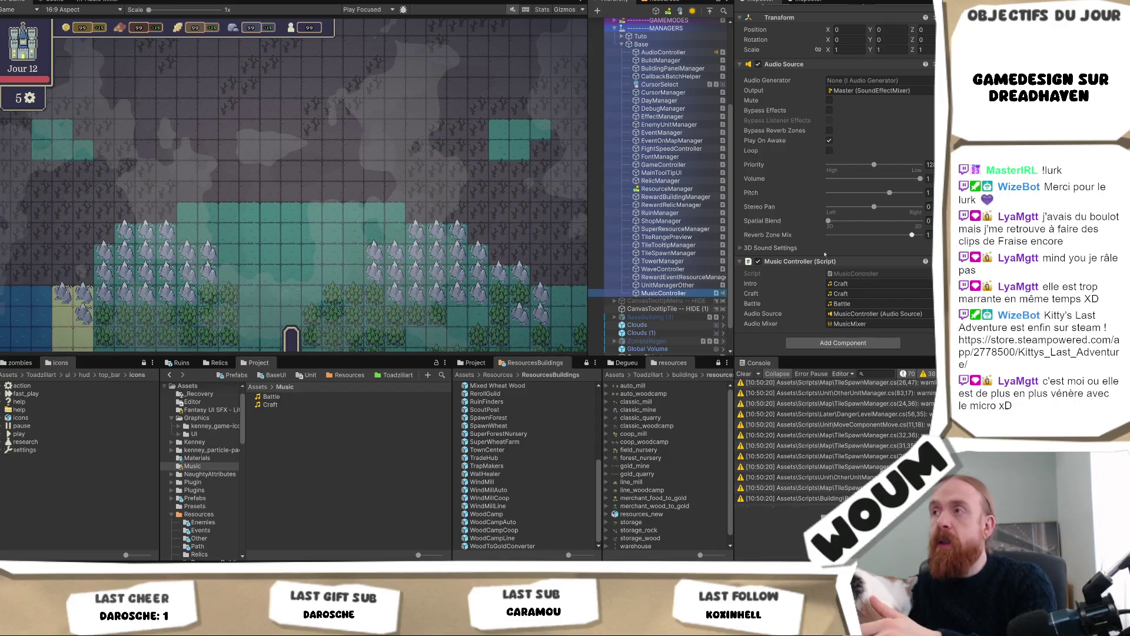
pyautogui.scroll(2, 845, 255)
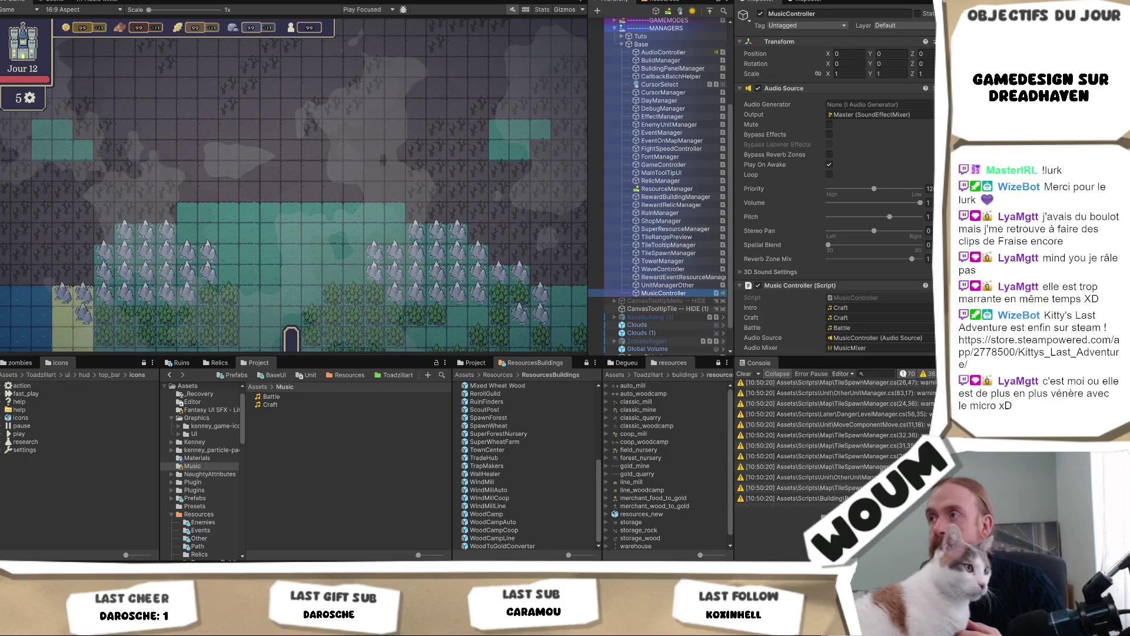
pyautogui.click(929, 104)
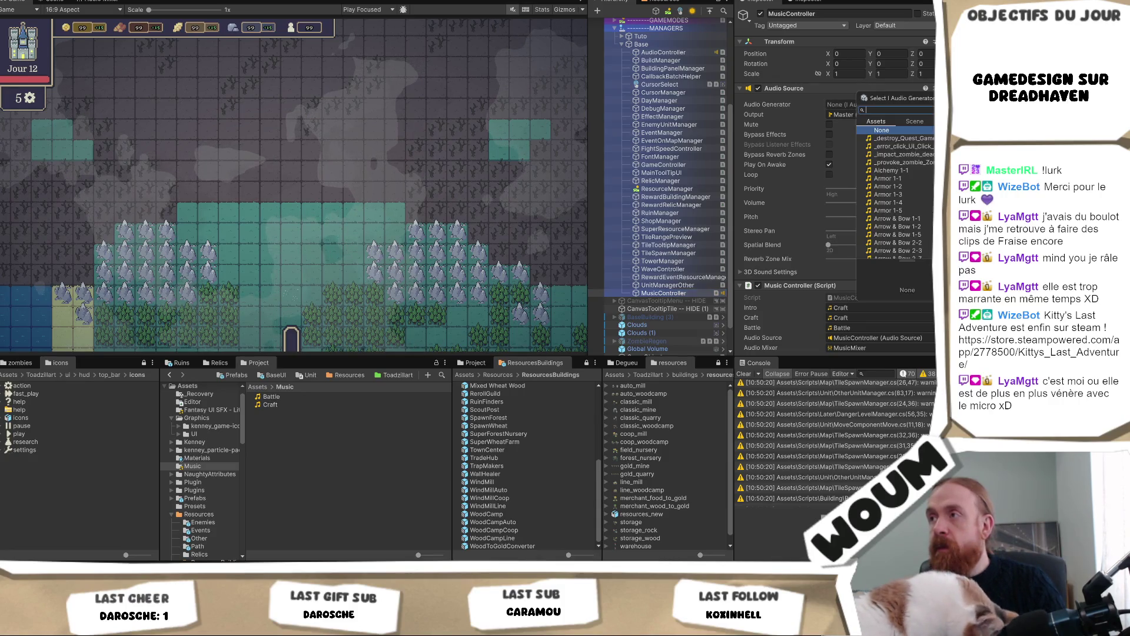
pyautogui.press('Escape')
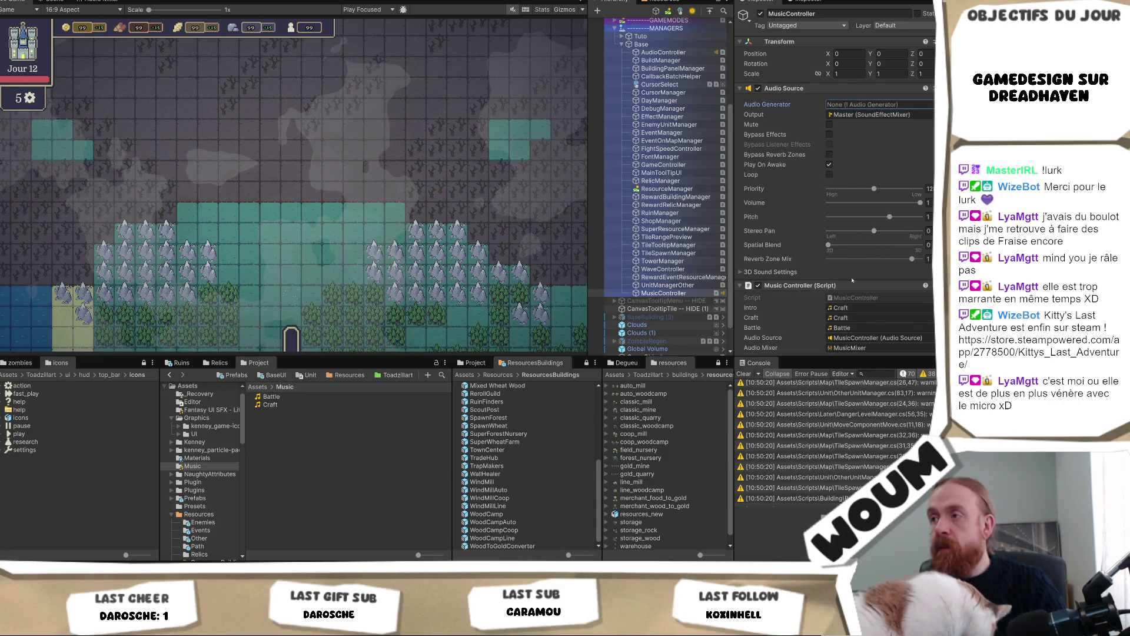
# Step: Locate the Intro slot's clip and open the MusicController script in Visual Studio
pyautogui.click(877, 307)
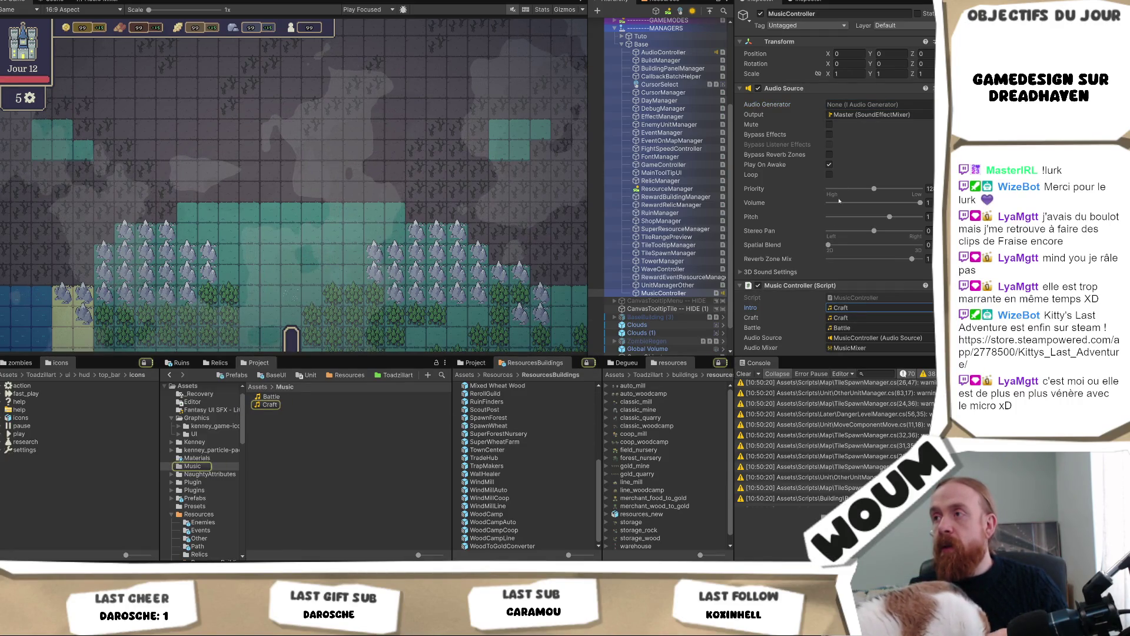
pyautogui.scroll(-2, 839, 206)
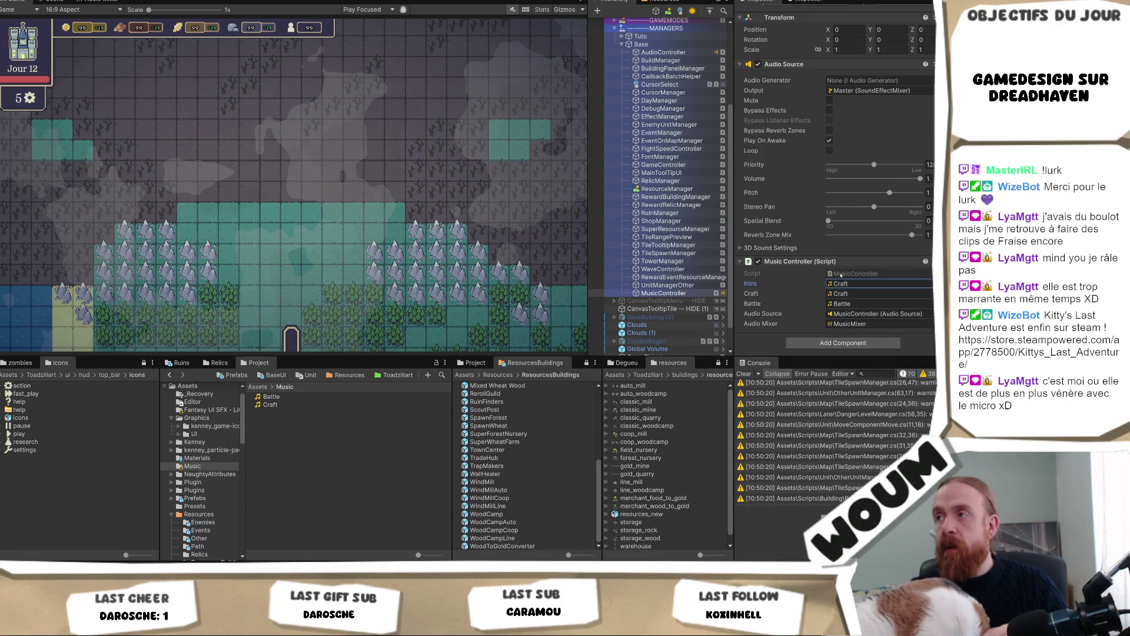
pyautogui.doubleClick(841, 275)
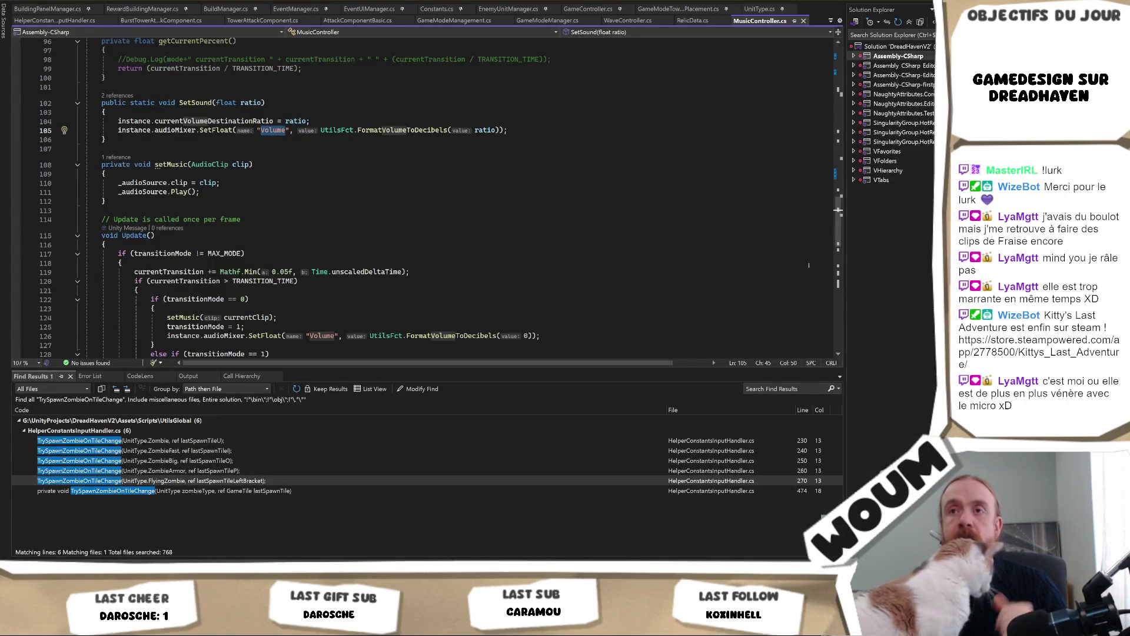
# Step: Review MusicController.cs fields and the ChangeMusic call in Start, then return to Unity
pyautogui.scroll(20, 808, 265)
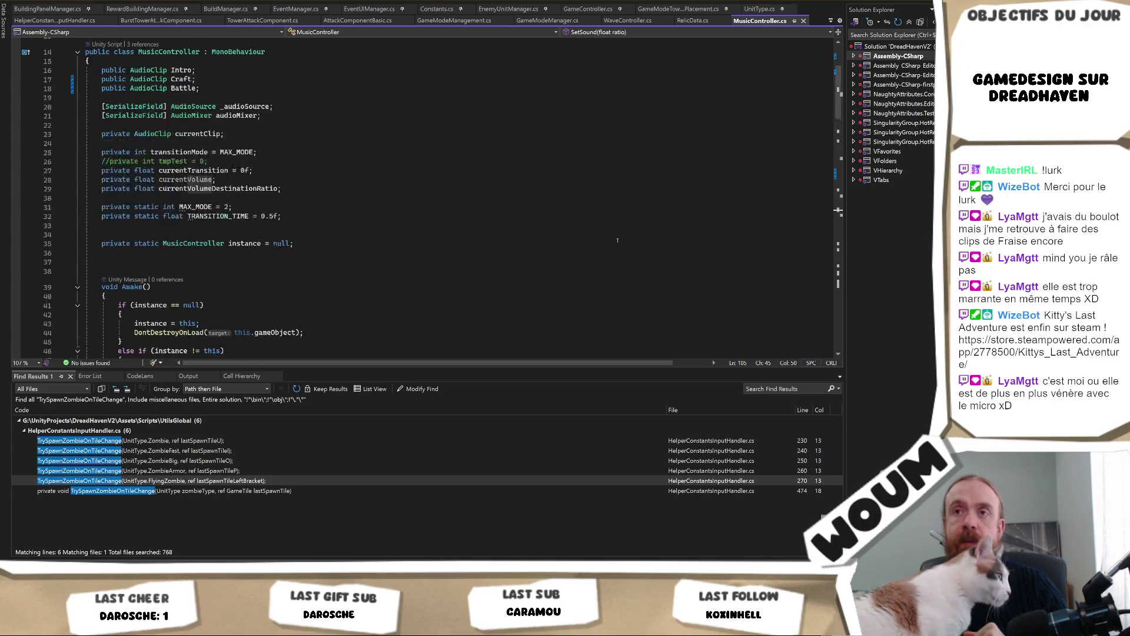
pyautogui.scroll(3, 617, 240)
pyautogui.scroll(-9, 618, 240)
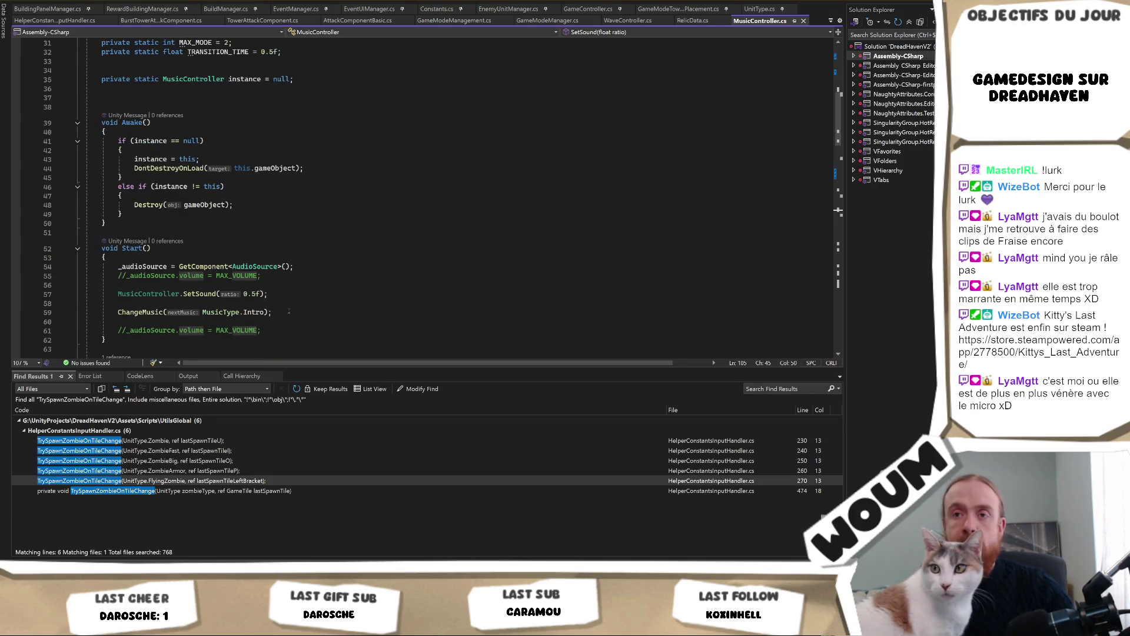
pyautogui.click(291, 311)
pyautogui.hotkey('alt', 'Tab')
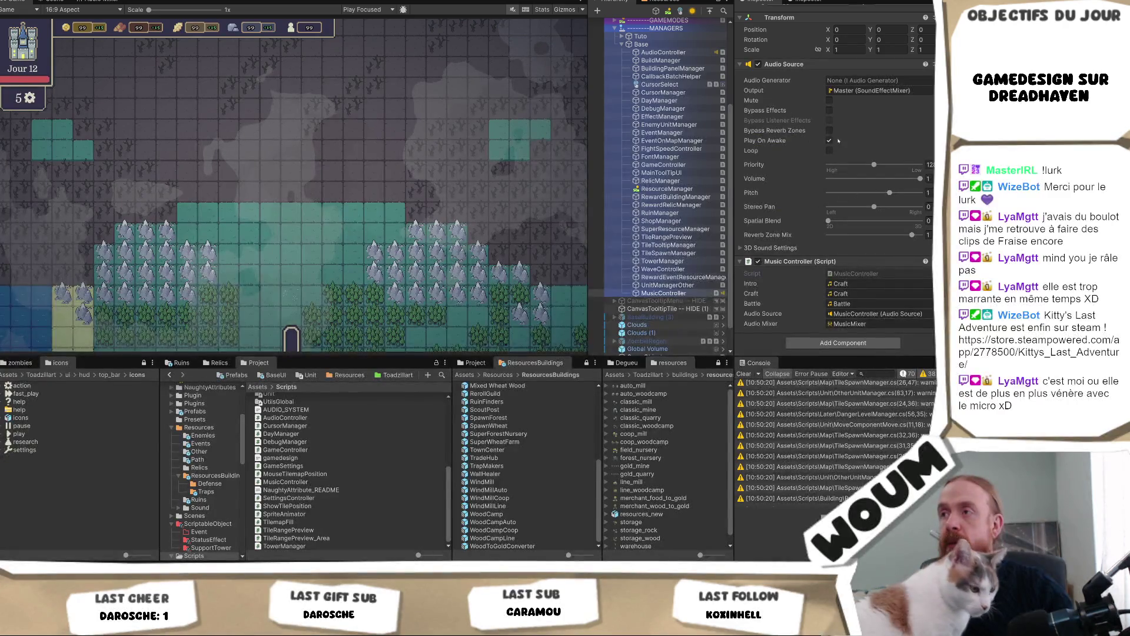
# Step: Uncheck Play On Awake on the MusicController's Audio Source
pyautogui.click(829, 140)
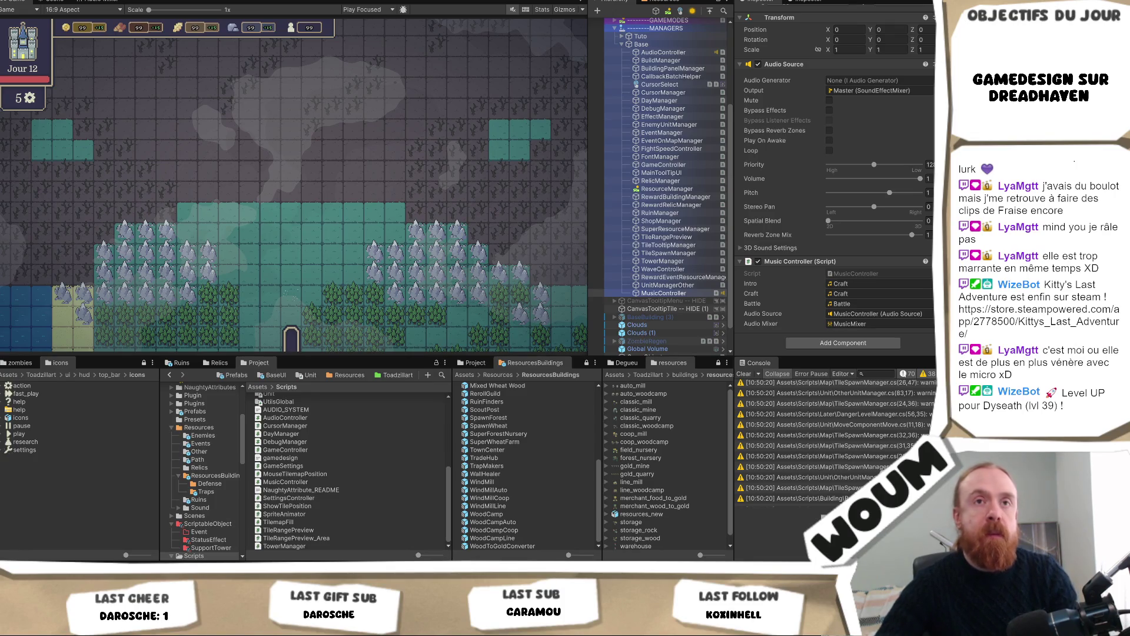
# Step: Open the 'Ajouter systeme Message d'erreurs' card in the Codecks A faire deck
pyautogui.click(829, 140)
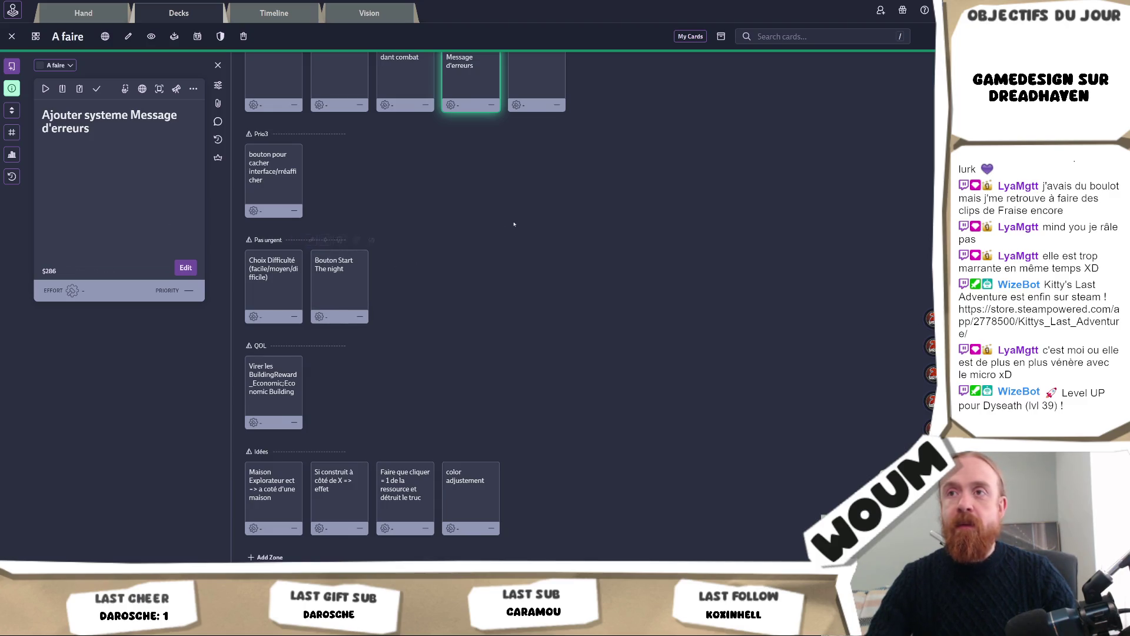
# Step: Mark the 'Speed up pendant combat' card in Prio 2 as done
pyautogui.scroll(3, 518, 225)
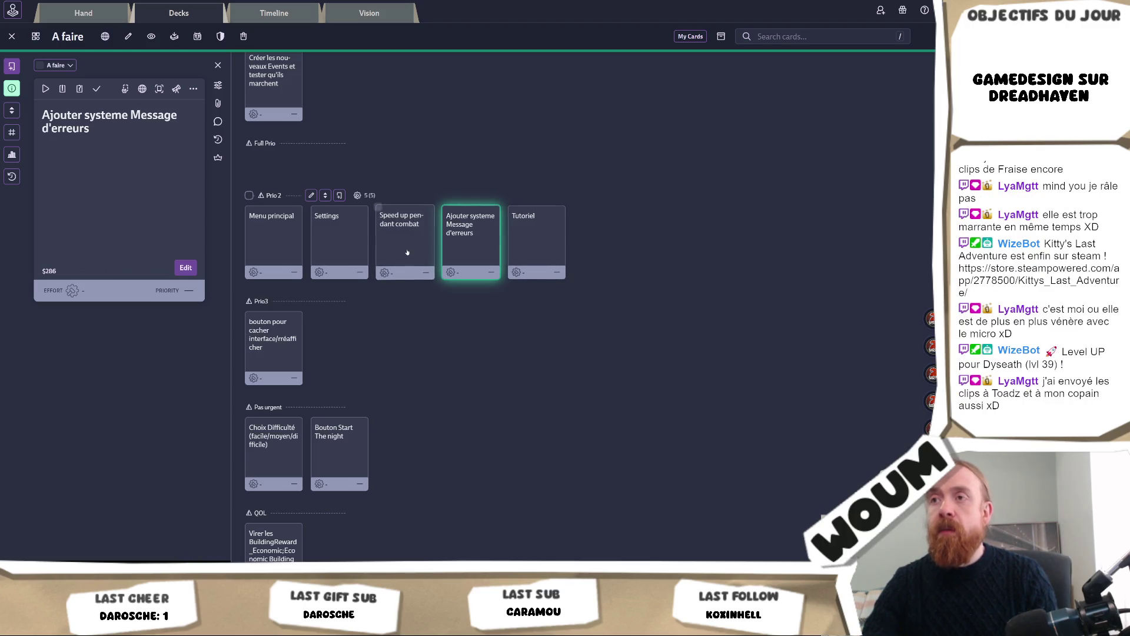
pyautogui.click(407, 250)
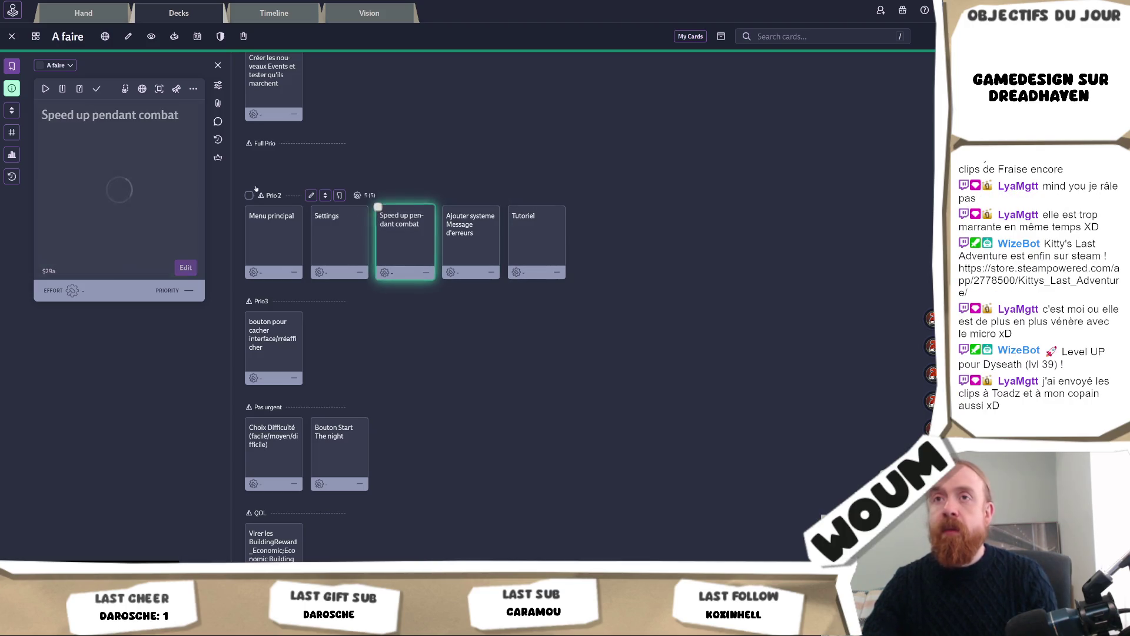
pyautogui.click(98, 92)
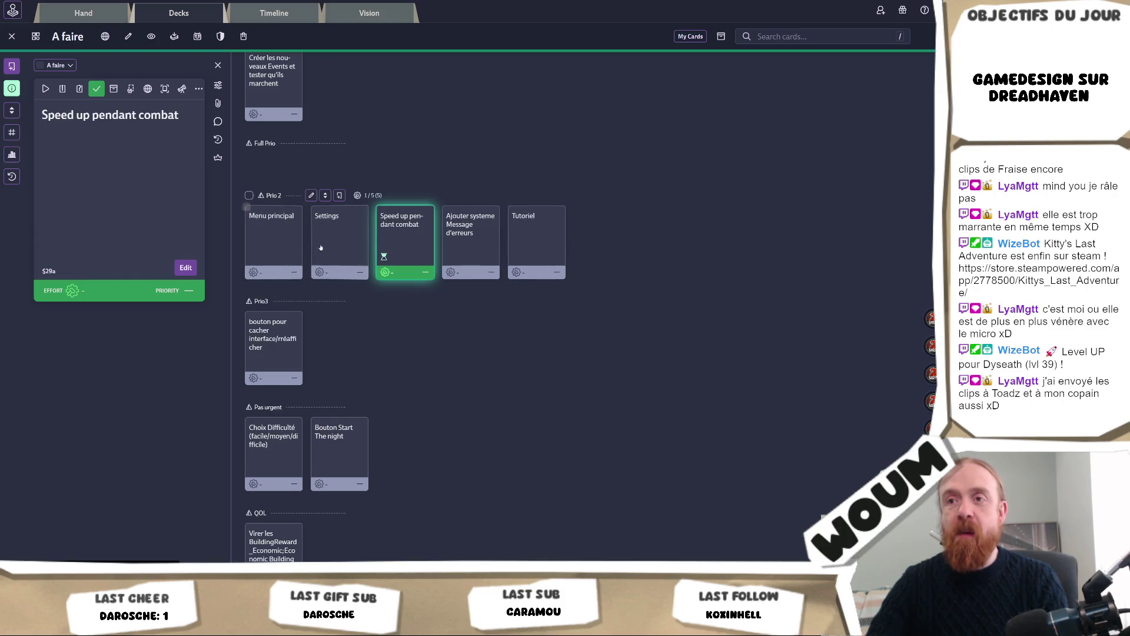
# Step: Back in Unity, tick Play On Awake on the MusicController's Audio Source again
pyautogui.hotkey('alt', 'Tab')
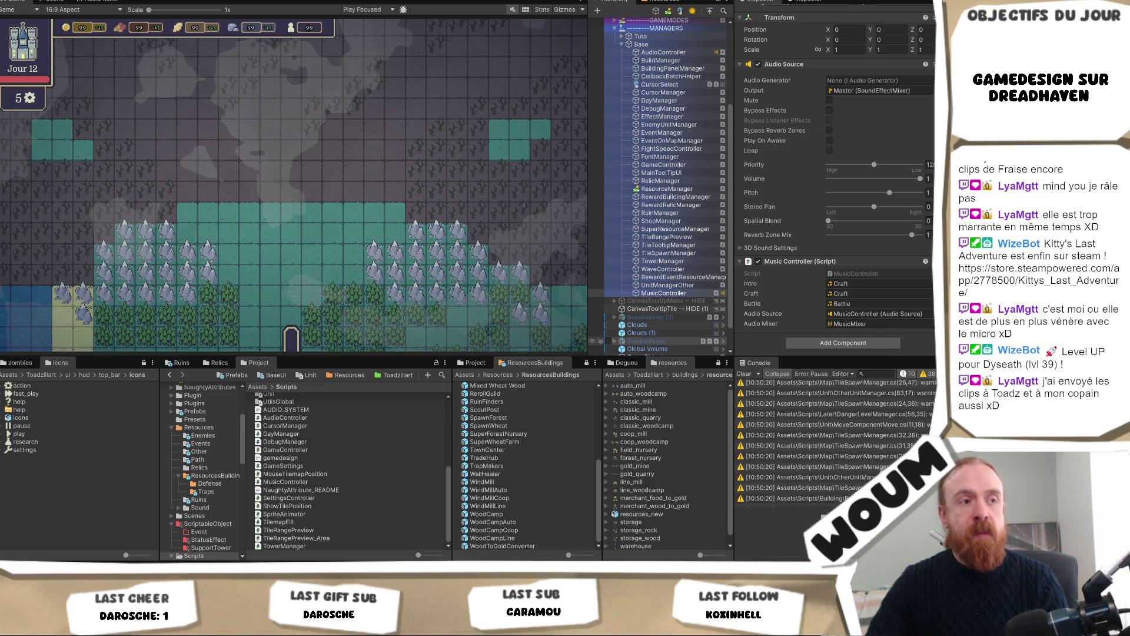
pyautogui.click(828, 140)
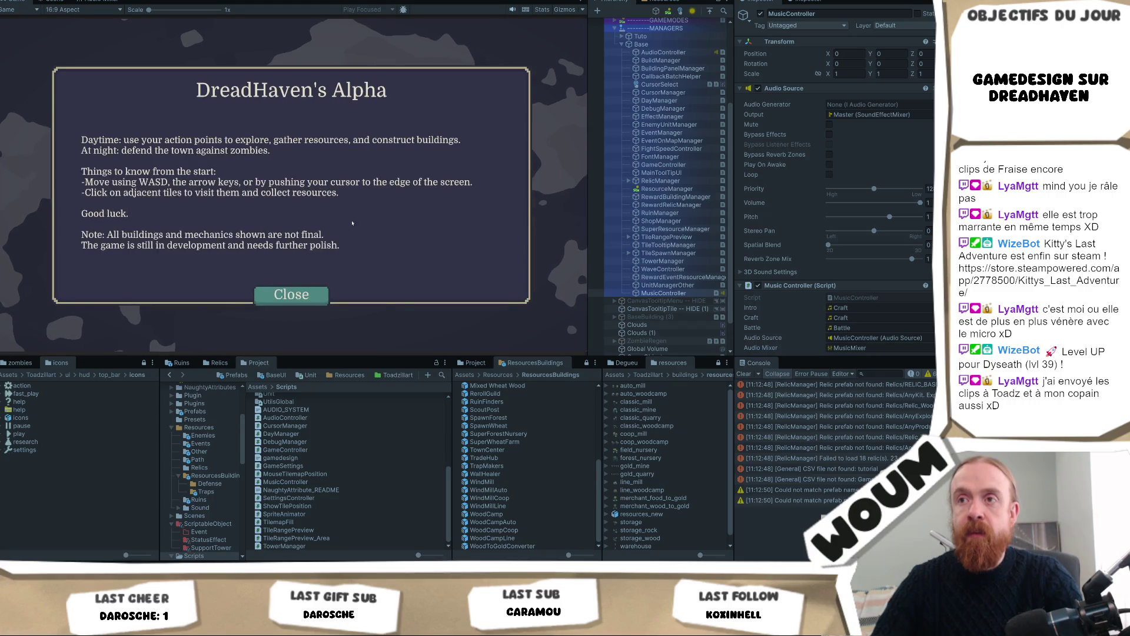
# Step: Dismiss the intro, place the town center on the teal tile, and take the Chopping Camp and House kit
pyautogui.click(290, 294)
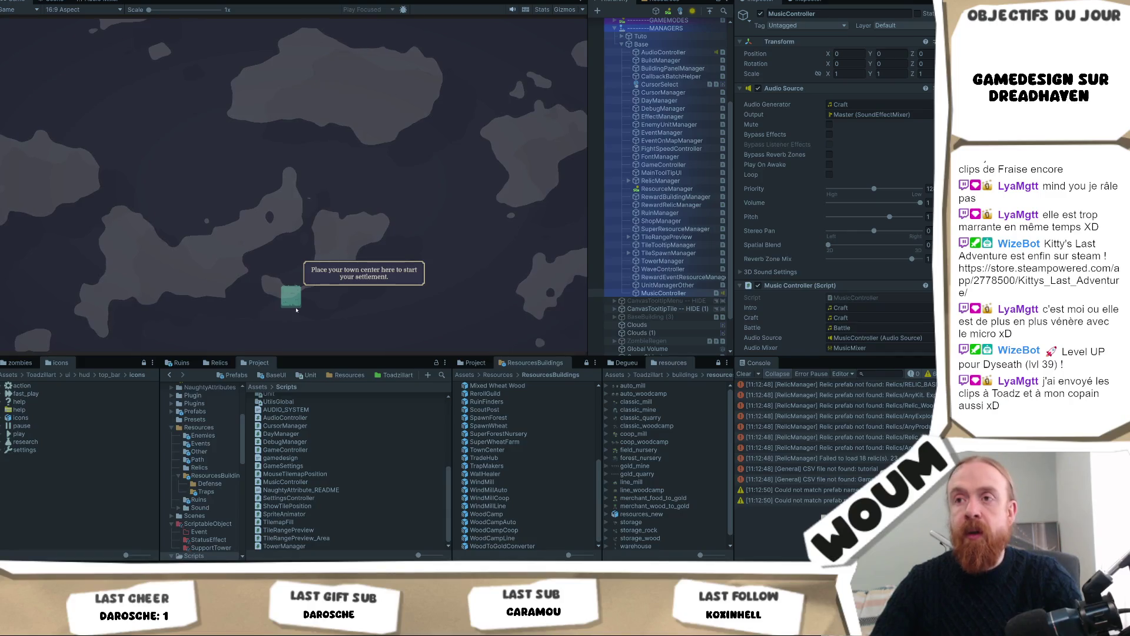
pyautogui.click(288, 279)
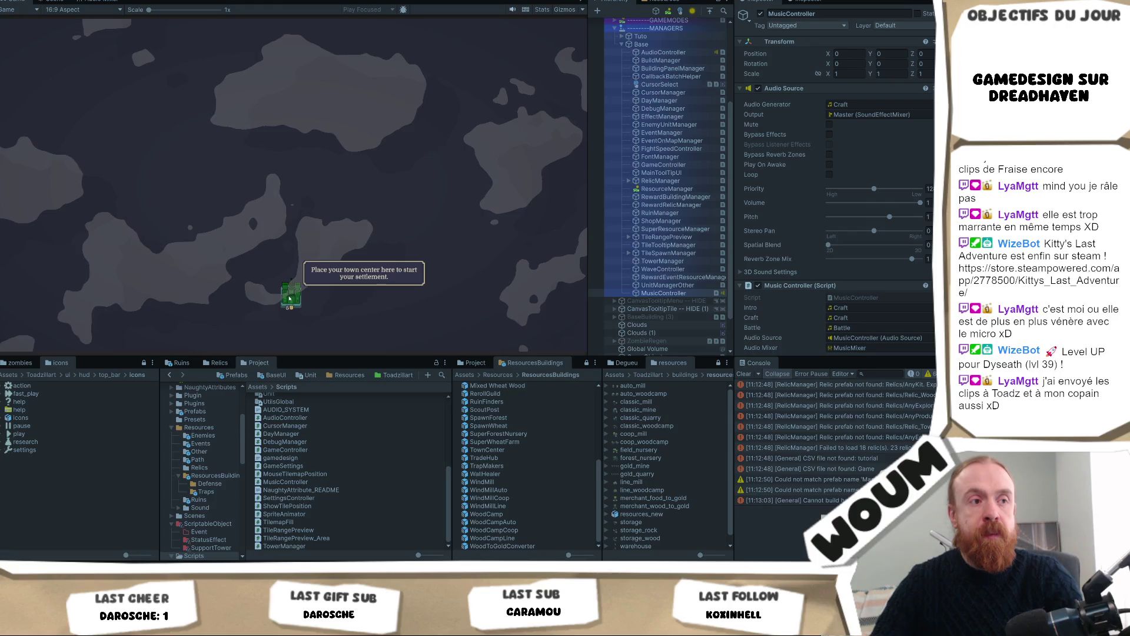
pyautogui.click(289, 299)
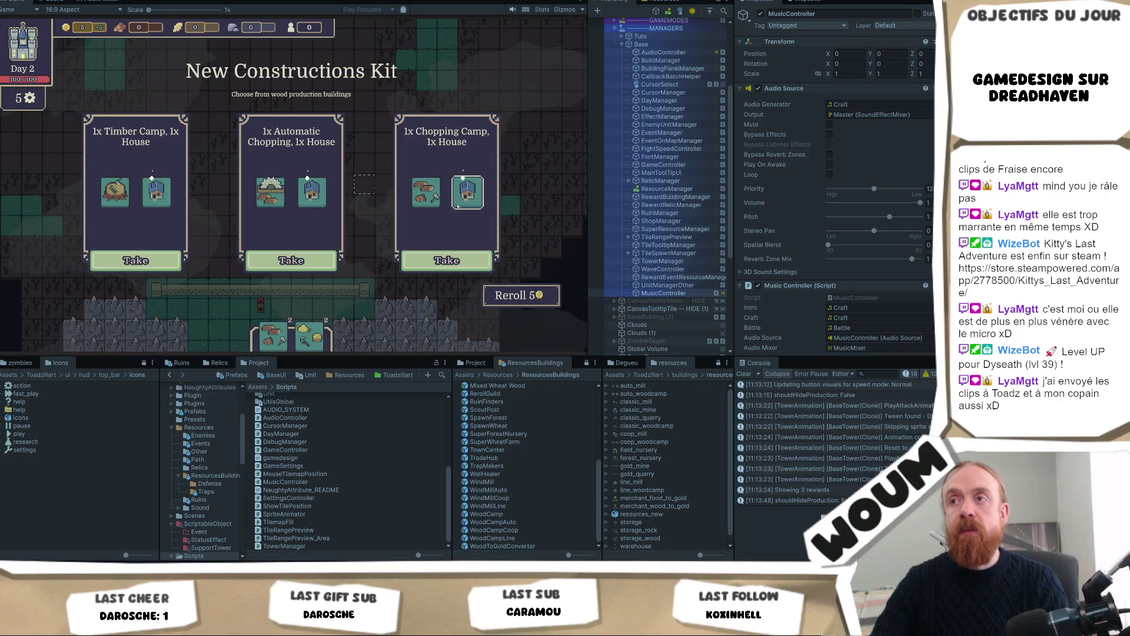
pyautogui.click(449, 259)
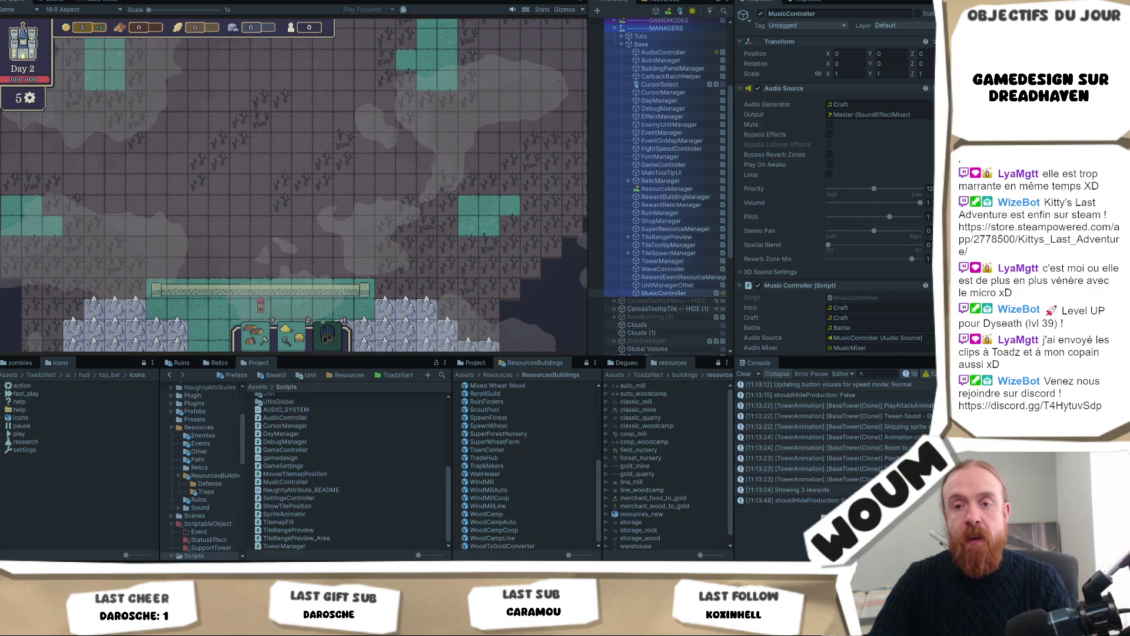
pyautogui.hotkey('alt', 'Tab')
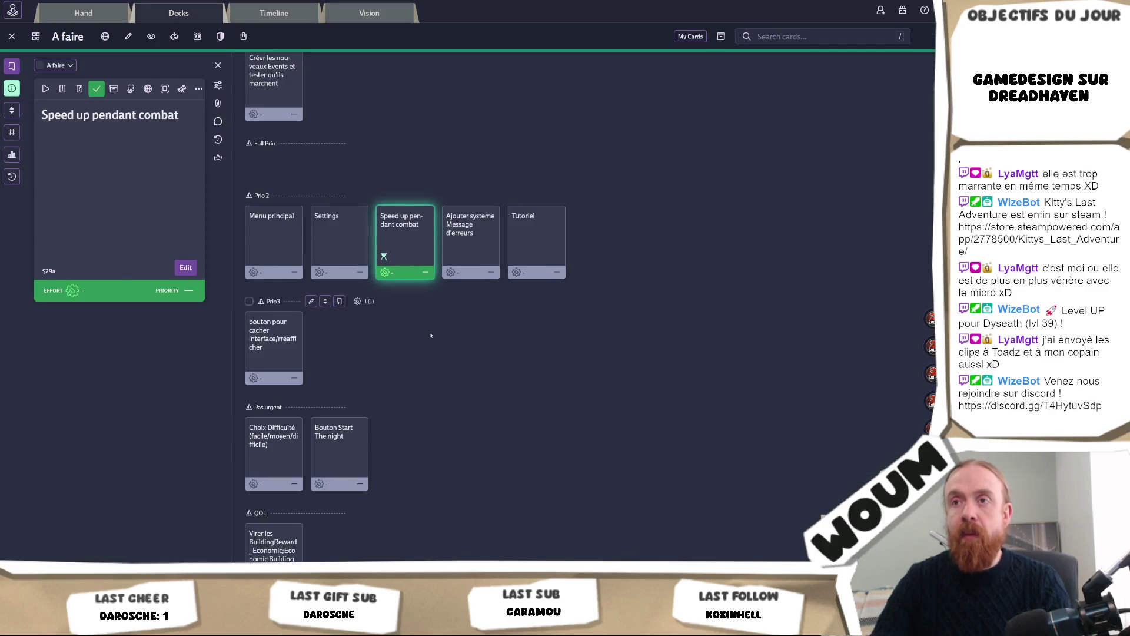
# Step: Browse the Audio and GD réflexion decks, then open the A faire deck
pyautogui.scroll(3, 431, 336)
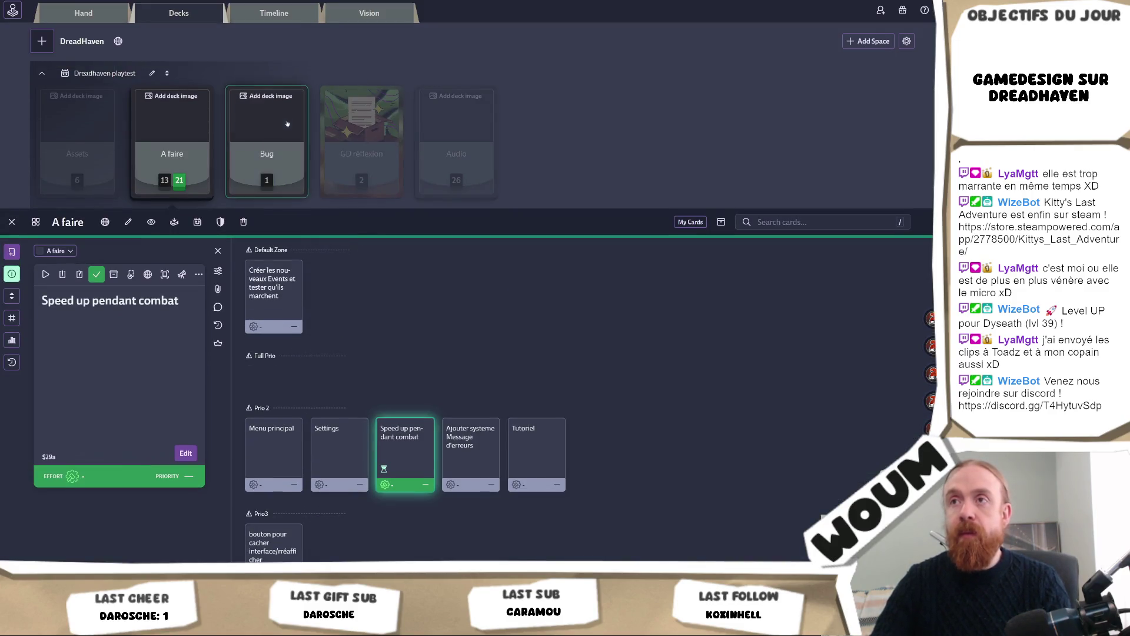
pyautogui.click(439, 137)
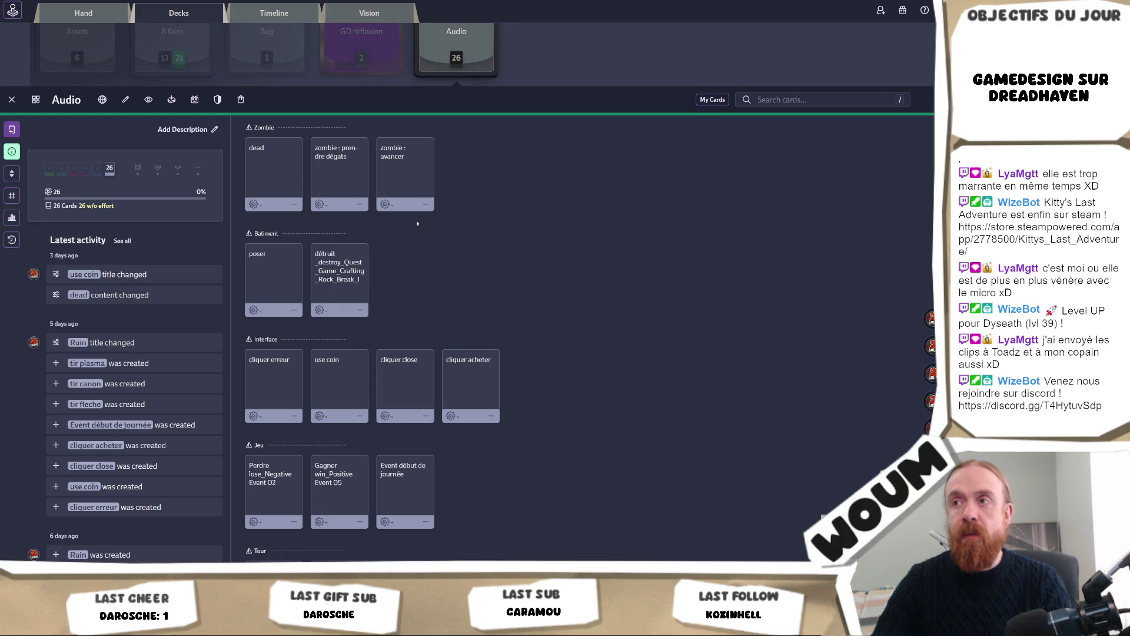
pyautogui.scroll(-3, 417, 223)
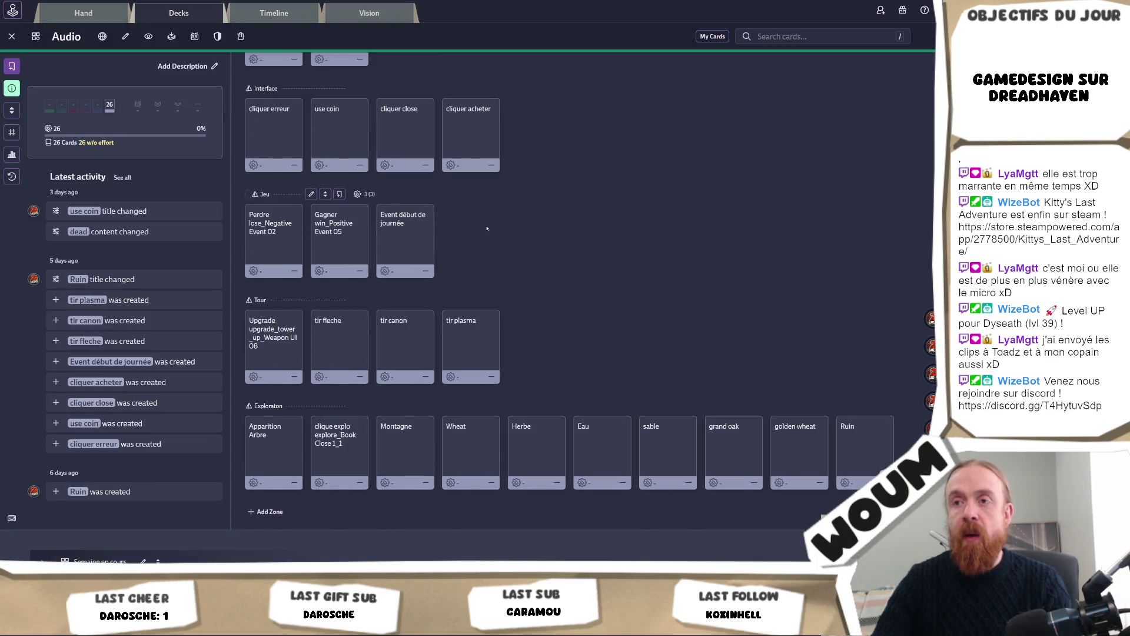
pyautogui.scroll(5, 417, 223)
pyautogui.click(369, 137)
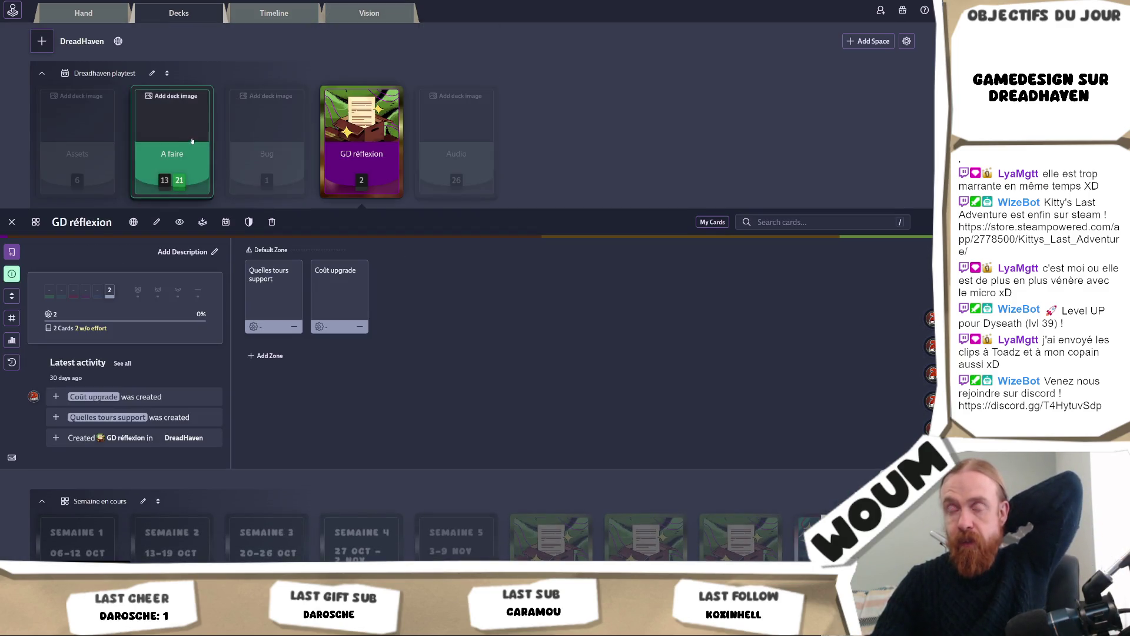
pyautogui.click(172, 138)
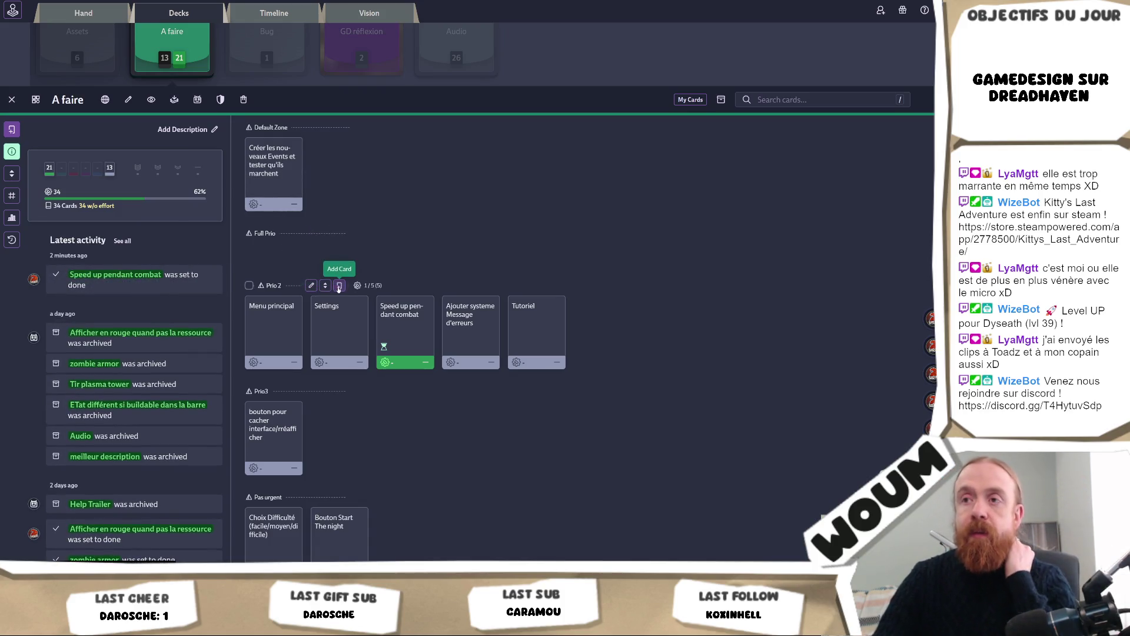
# Step: Add an 'Audio : fin de jour' card to the Prio 2 zone
pyautogui.click(339, 285)
pyautogui.write('AUd')
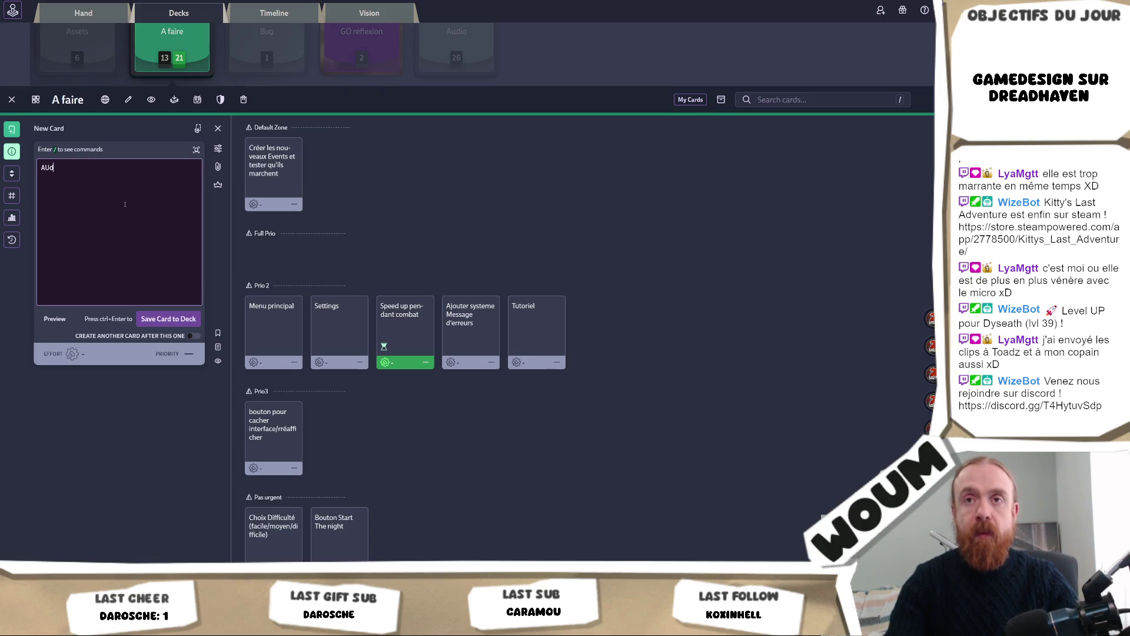
pyautogui.write('udio :')
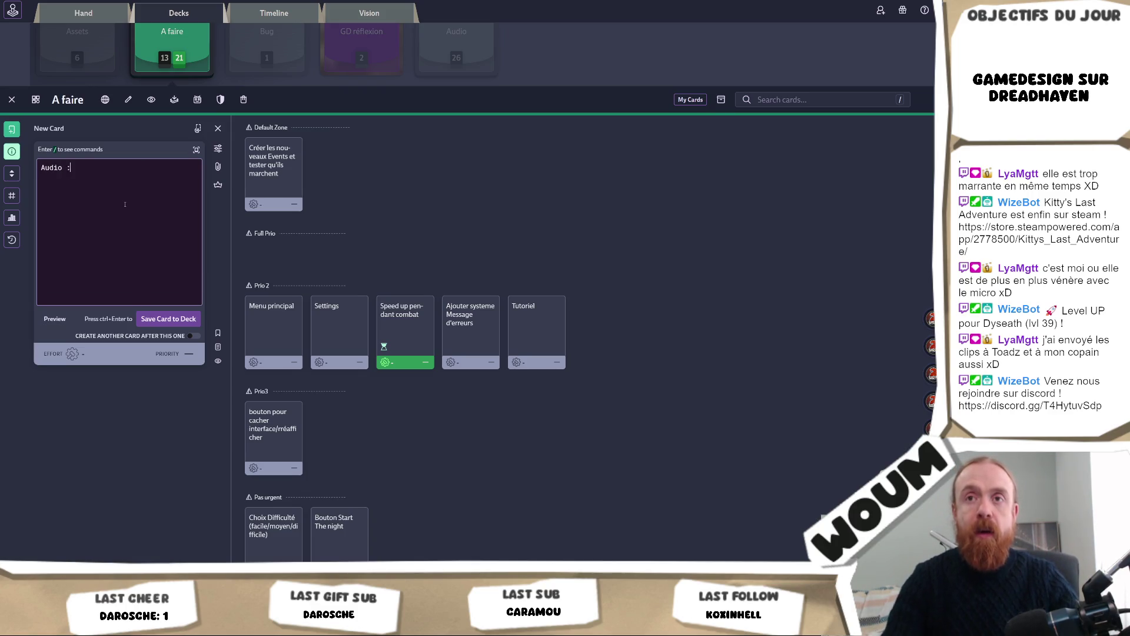
pyautogui.write('ur')
pyautogui.hotkey('ctrl', 'a')
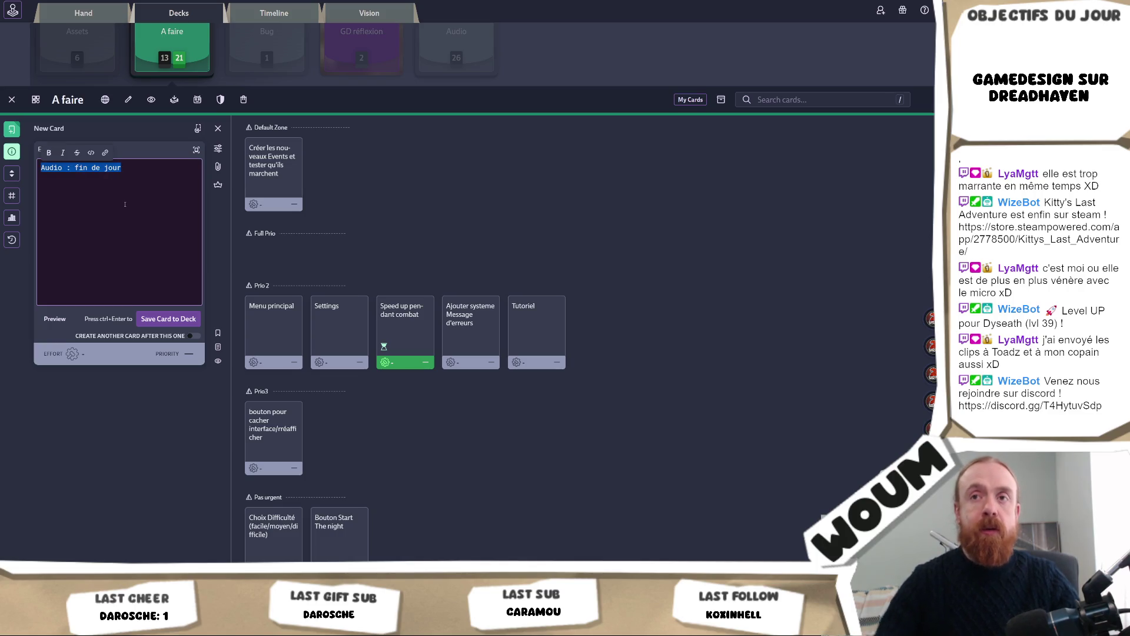
pyautogui.hotkey('ctrl', 'Return')
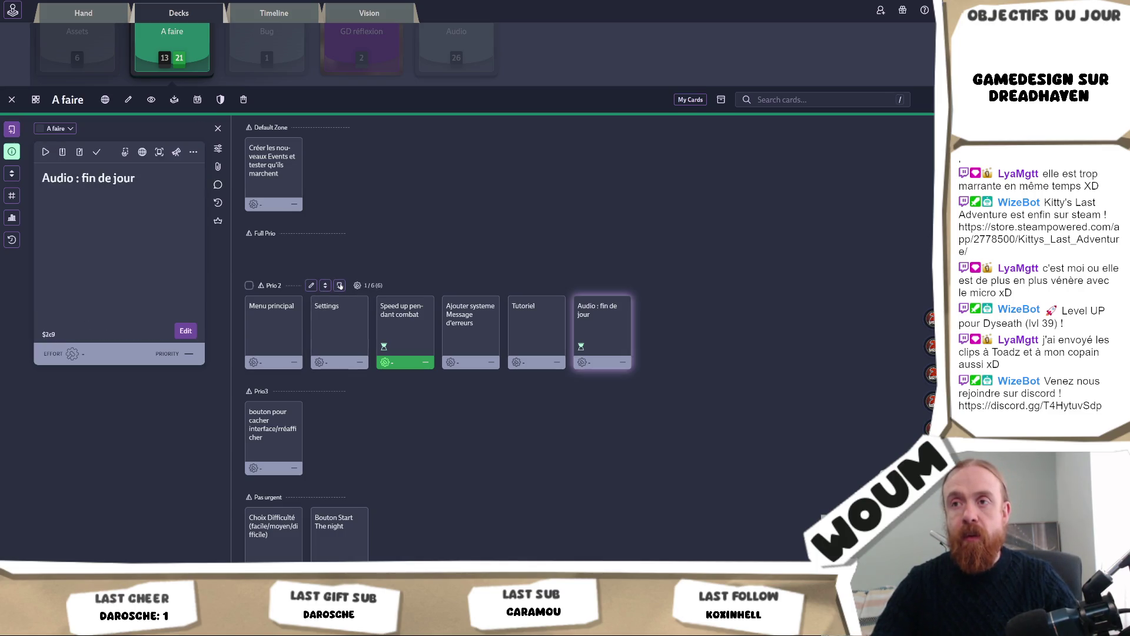
pyautogui.hotkey('ctrl', 'z')
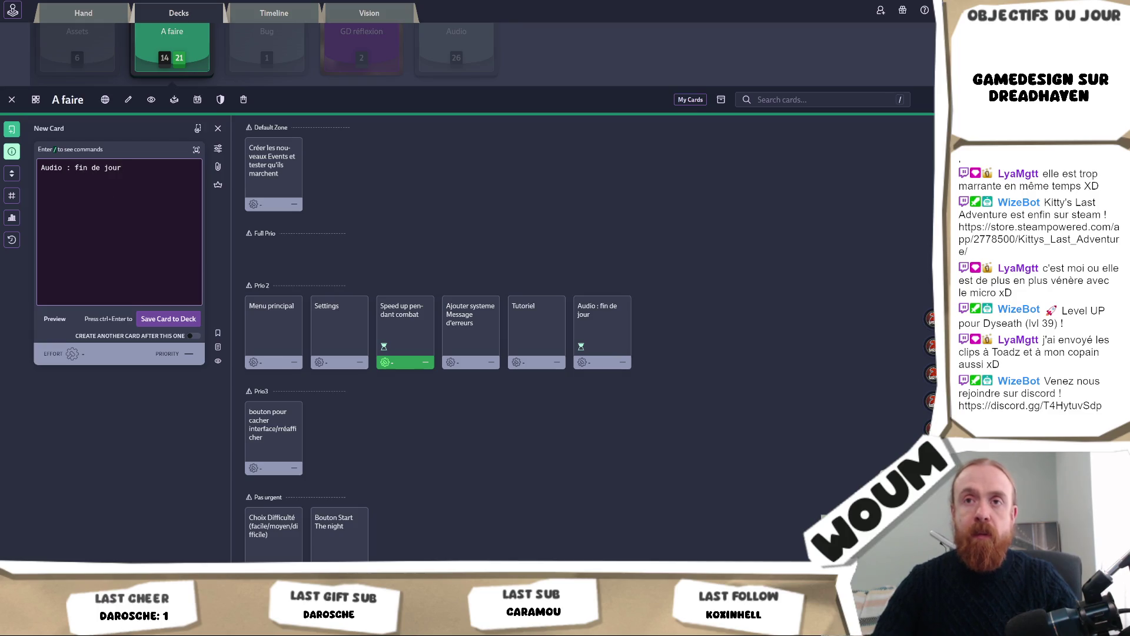
# Step: Add a second Prio 2 card titled 'Audio : victoire d'un jour'
pyautogui.hotkey('ctrl', 'shift', 'Left')
pyautogui.hotkey('ctrl', 'shift', 'Left')
pyautogui.hotkey('ctrl', 'shift', 'Left')
pyautogui.write('victoire')
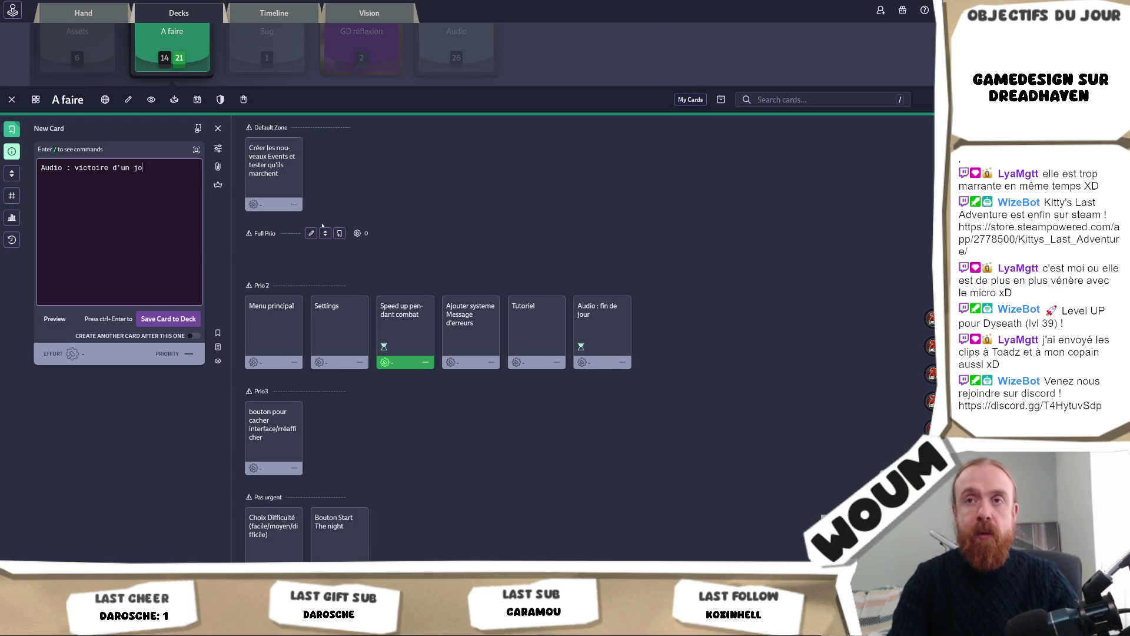
pyautogui.write('ur')
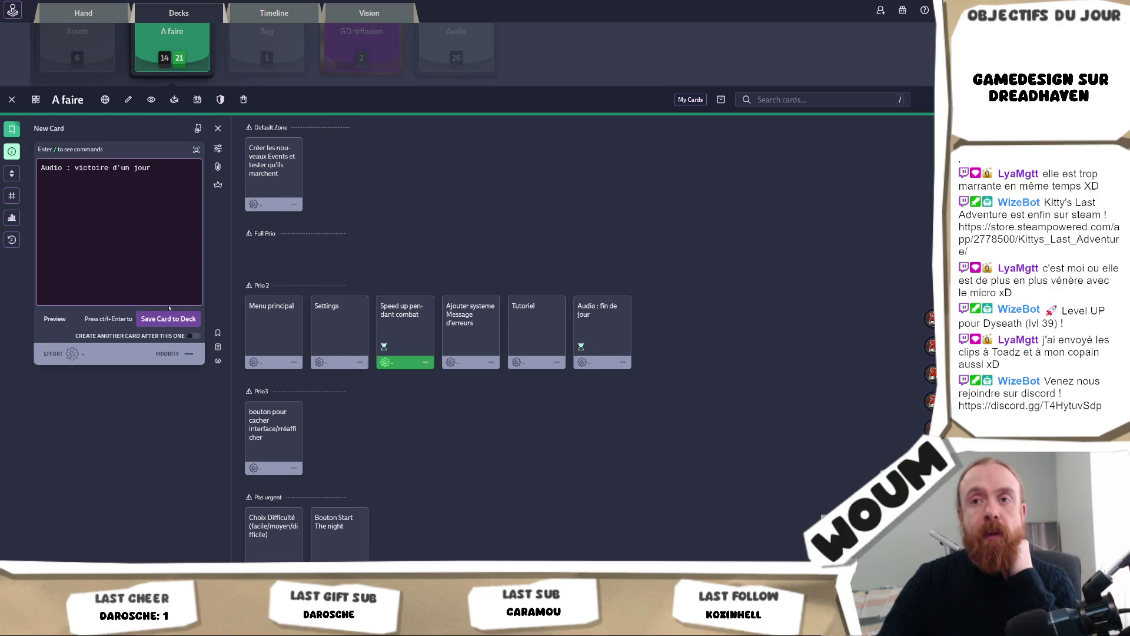
pyautogui.click(168, 319)
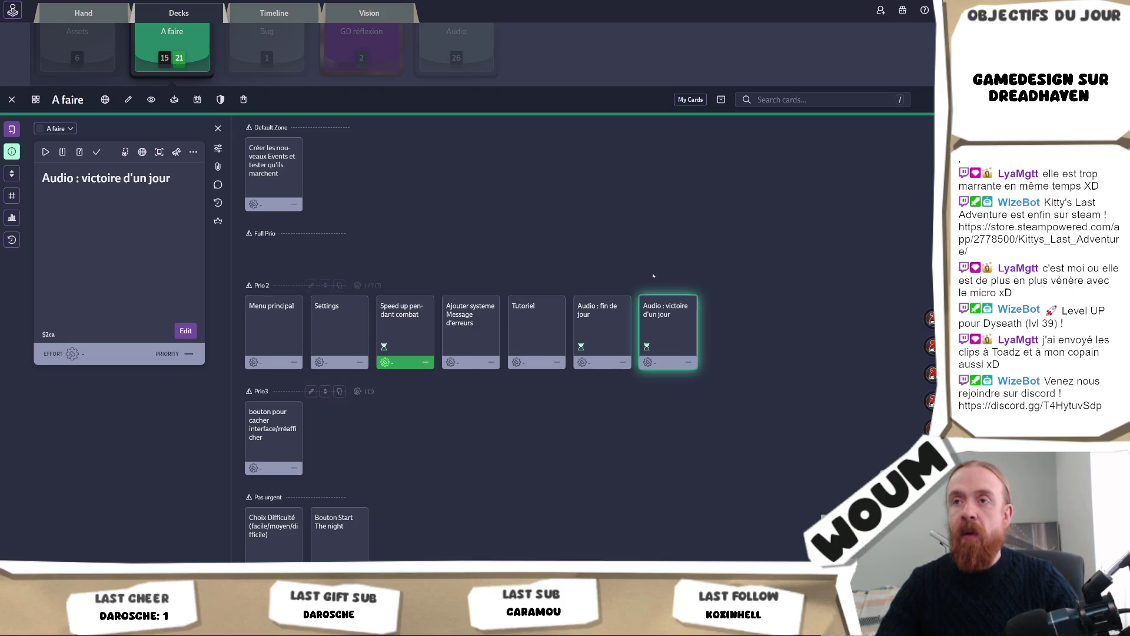
pyautogui.moveTo(782, 330)
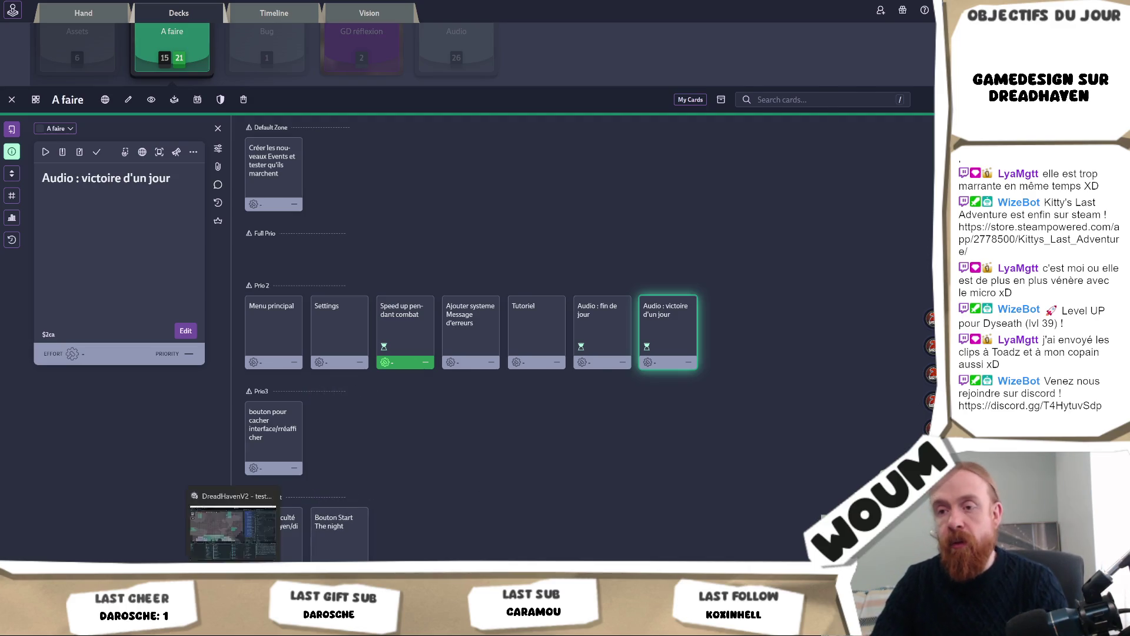
# Step: Return to the DreadHaven Unity project and play-test to day 12 with MusicController's Audio Source shown
pyautogui.hotkey('alt', 'Tab')
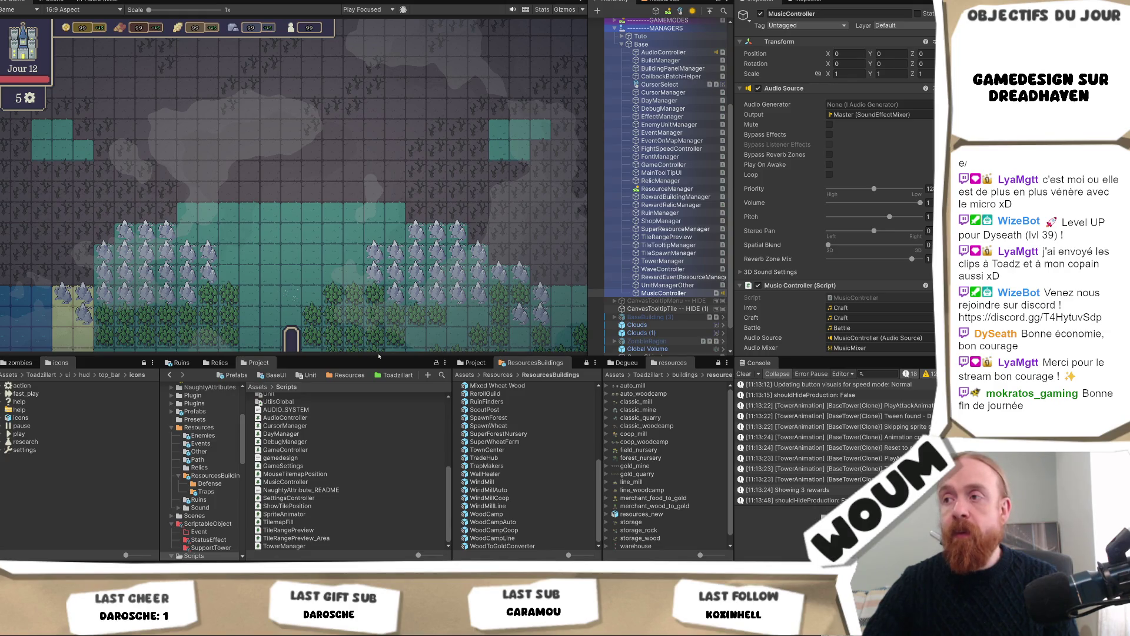
# Step: Drag the splitter below the Game view downward to enlarge the Game and Hierarchy views
pyautogui.moveTo(378, 358)
pyautogui.mouseDown()
pyautogui.moveTo(384, 382)
pyautogui.moveTo(389, 371)
pyautogui.mouseUp()
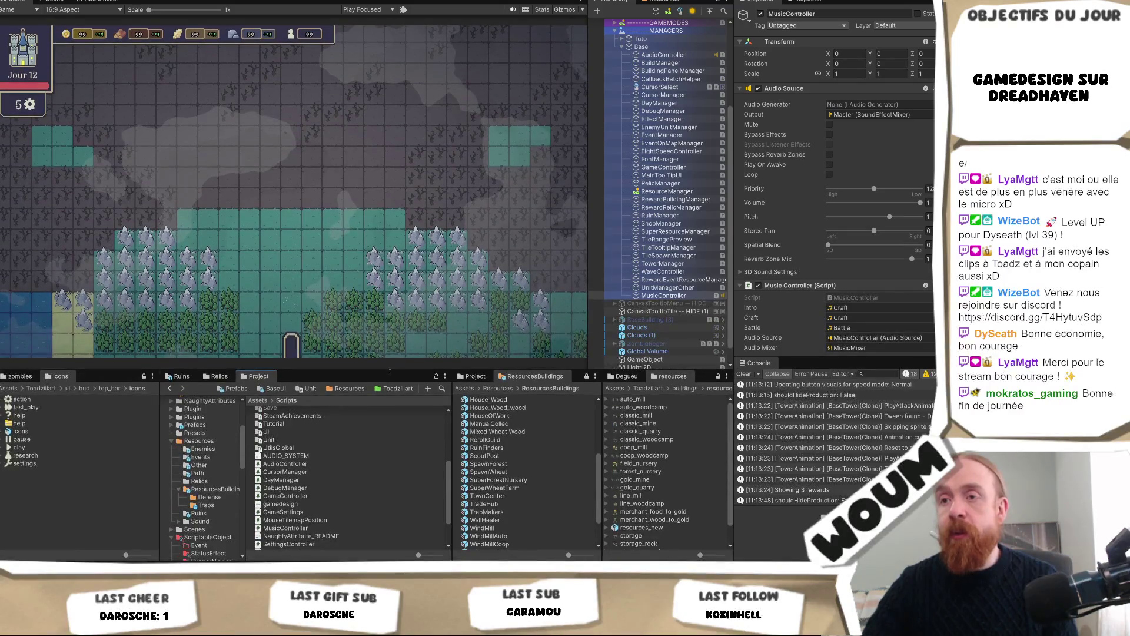